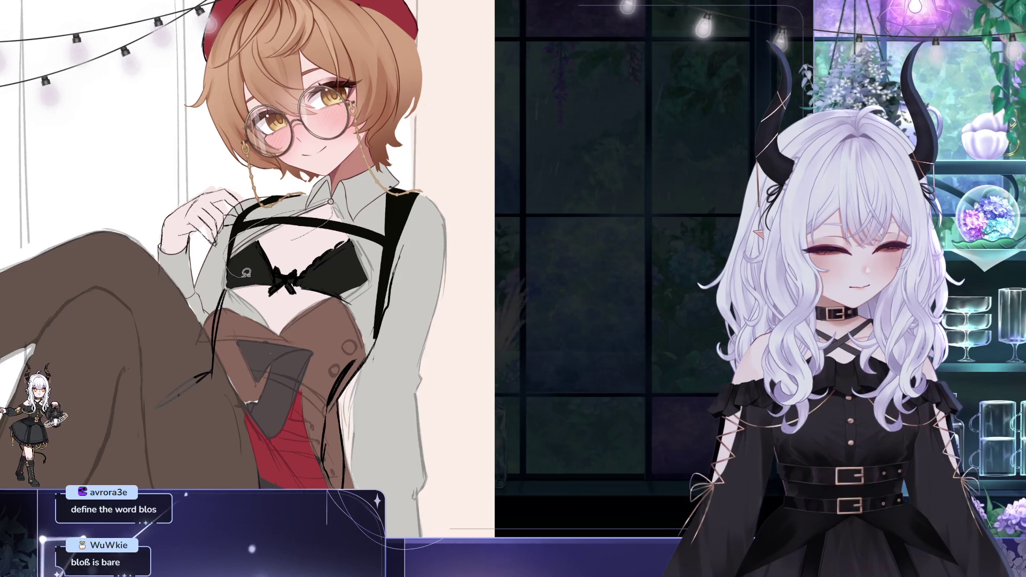
# Step: Lasso a freehand outline around the girl's chest, covering the black bra and suspender straps
pyautogui.moveTo(240, 272); pyautogui.dragTo(301, 193)
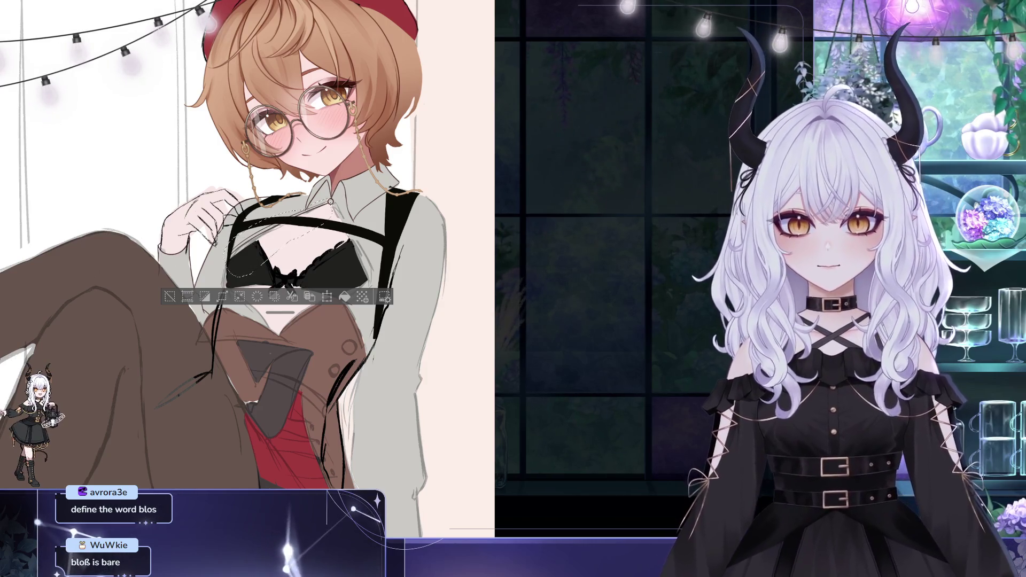
# Step: Deselect the chest selection
pyautogui.hotkey('ctrl', 'd')
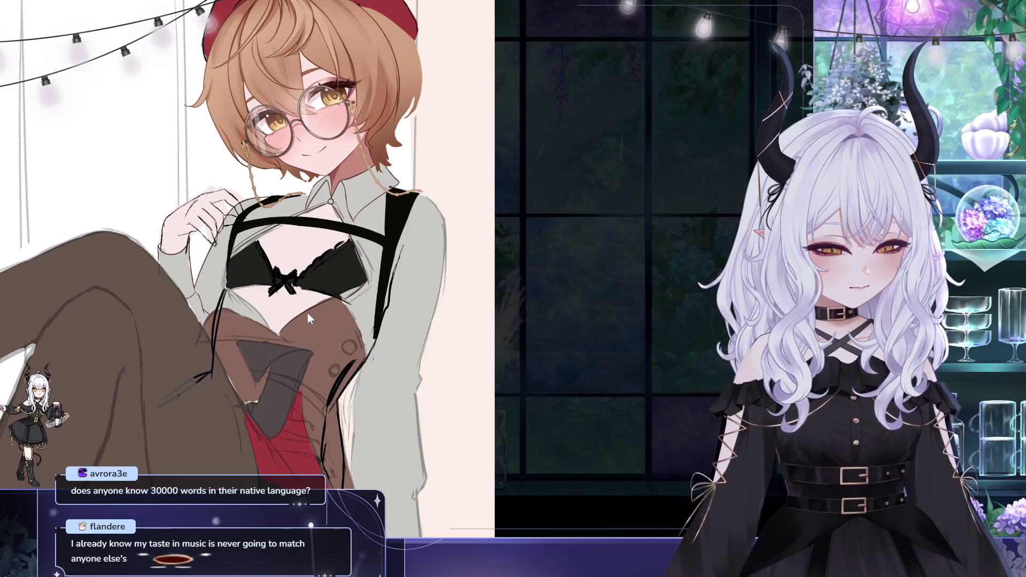
pyautogui.click(308, 310)
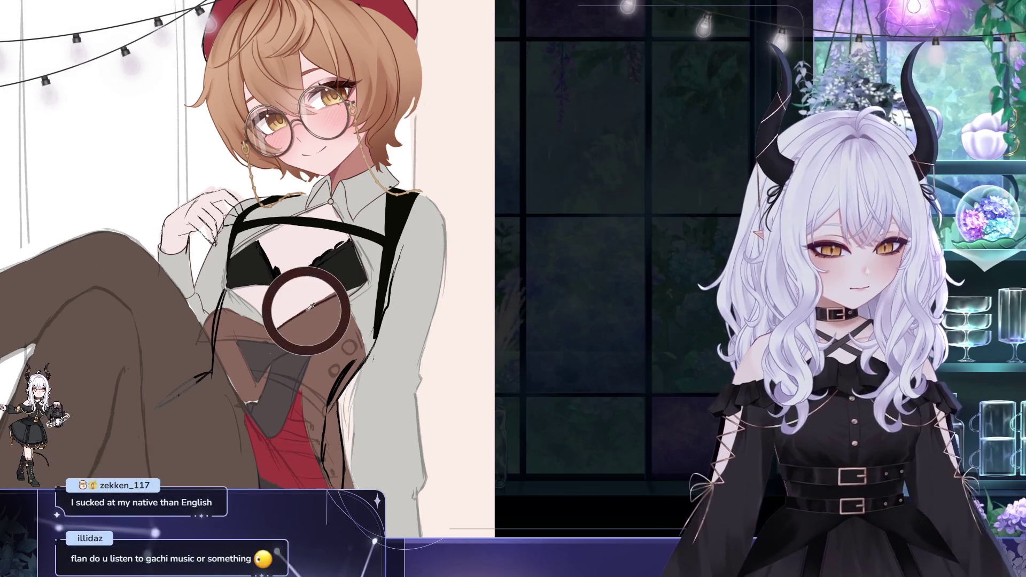
pyautogui.hotkey('ctrl', 'z')
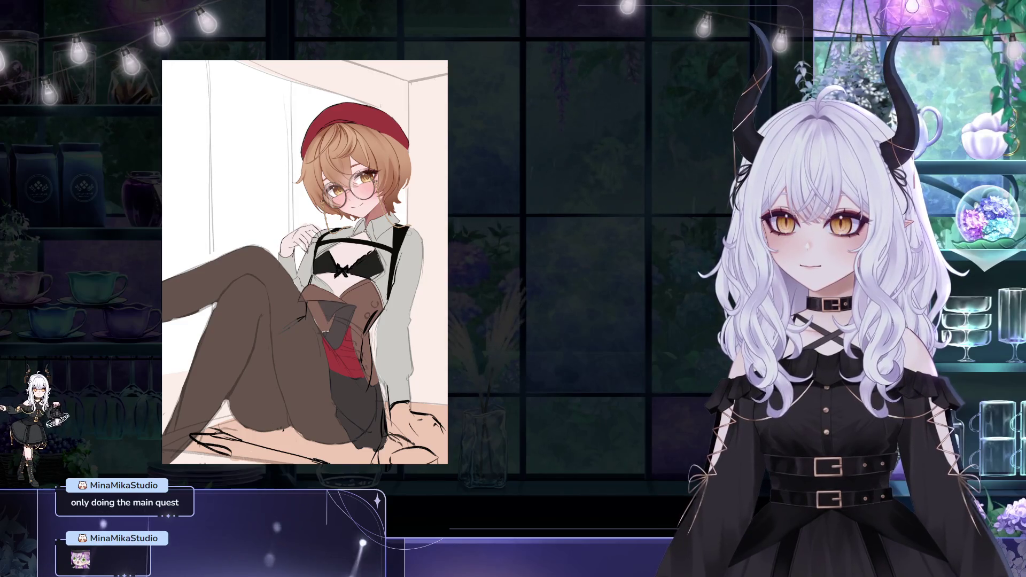
# Step: Pan the canvas so the girl's head and upper body are in view
pyautogui.moveTo(438, 224); pyautogui.dragTo(437, 205)
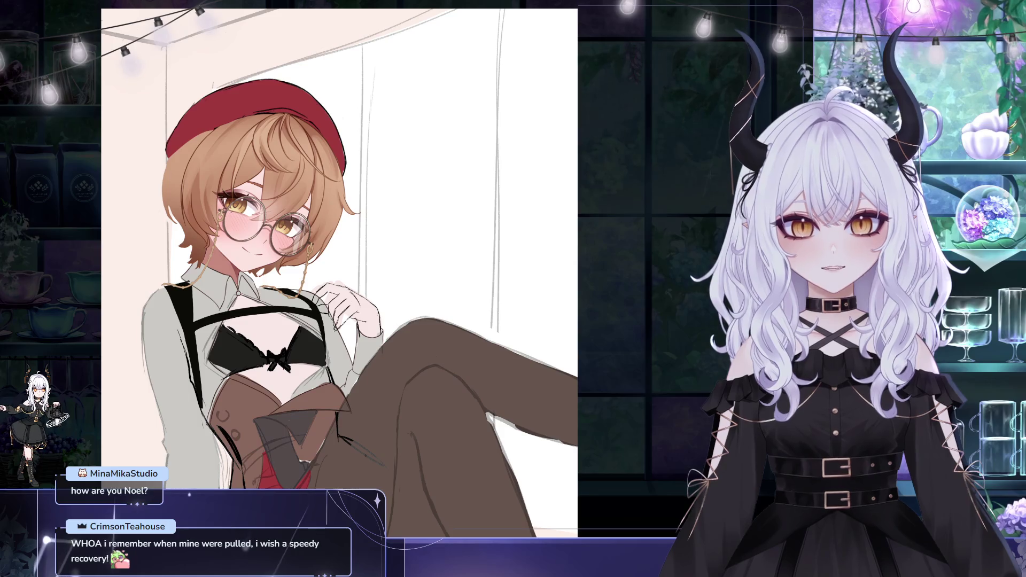
pyautogui.scroll(-1, 115, 108)
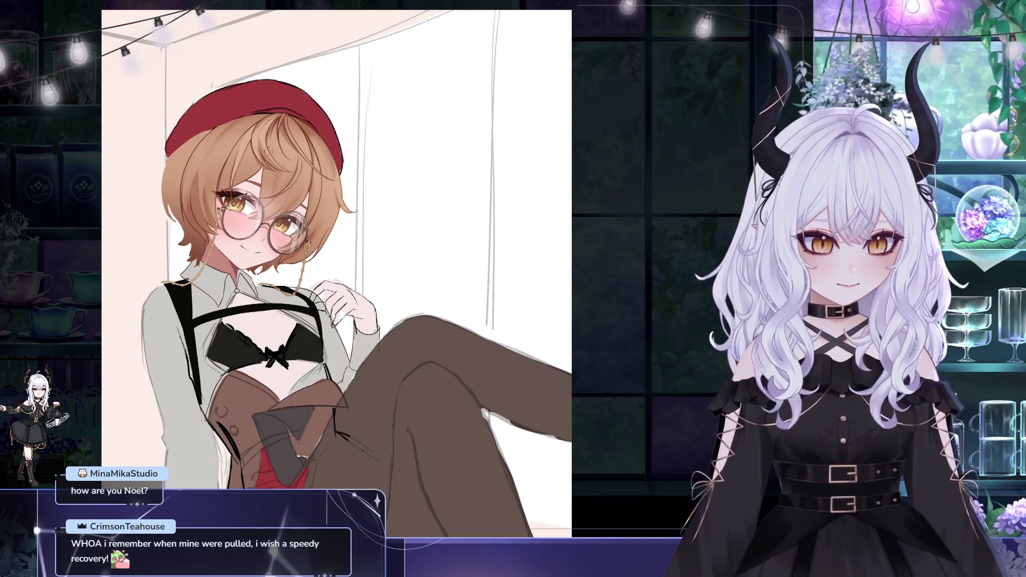
pyautogui.scroll(3, 347, 182)
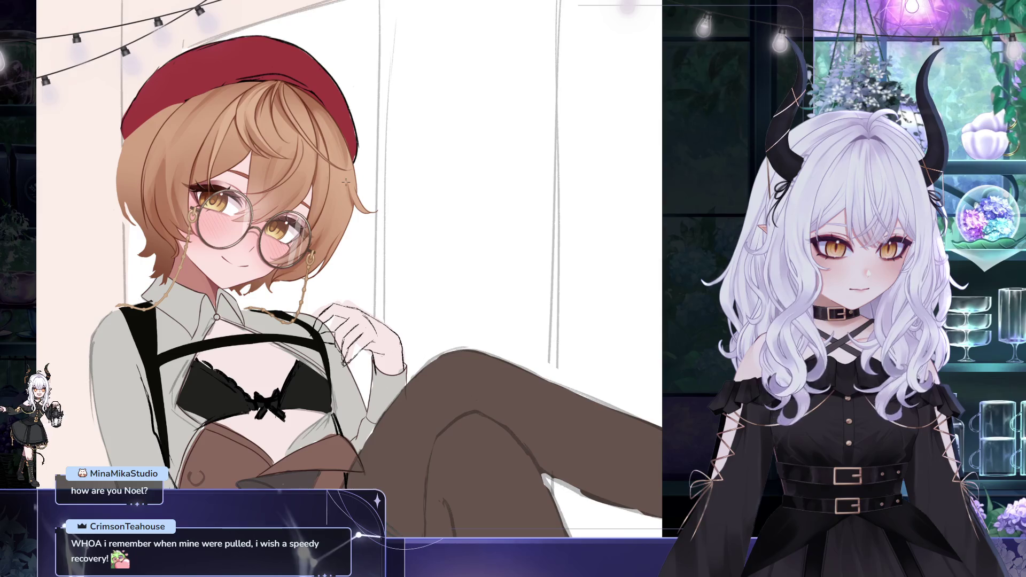
pyautogui.scroll(-2, 347, 181)
pyautogui.scroll(-3, 403, 220)
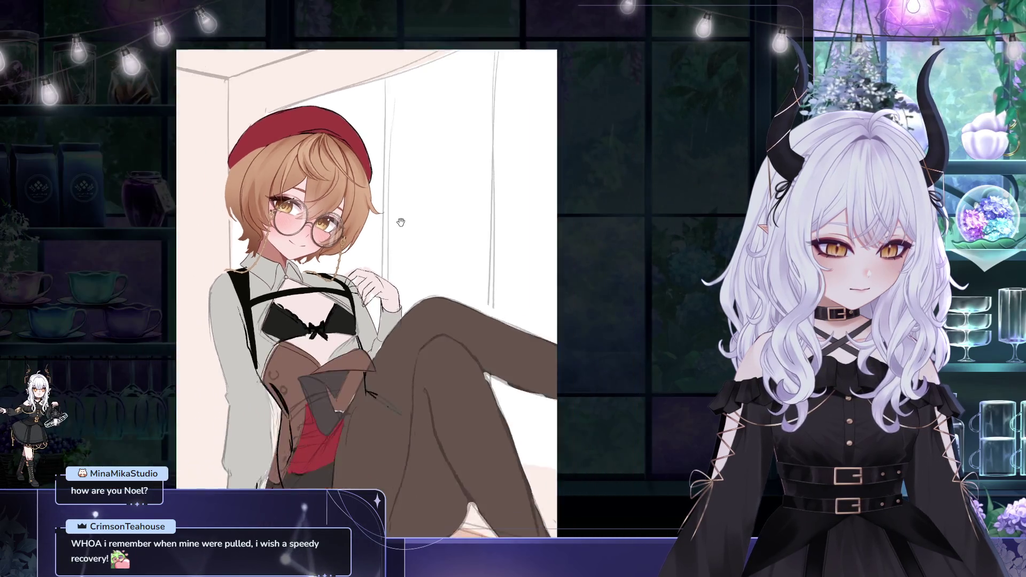
pyautogui.scroll(3, 306, 160)
pyautogui.scroll(3, 306, 160)
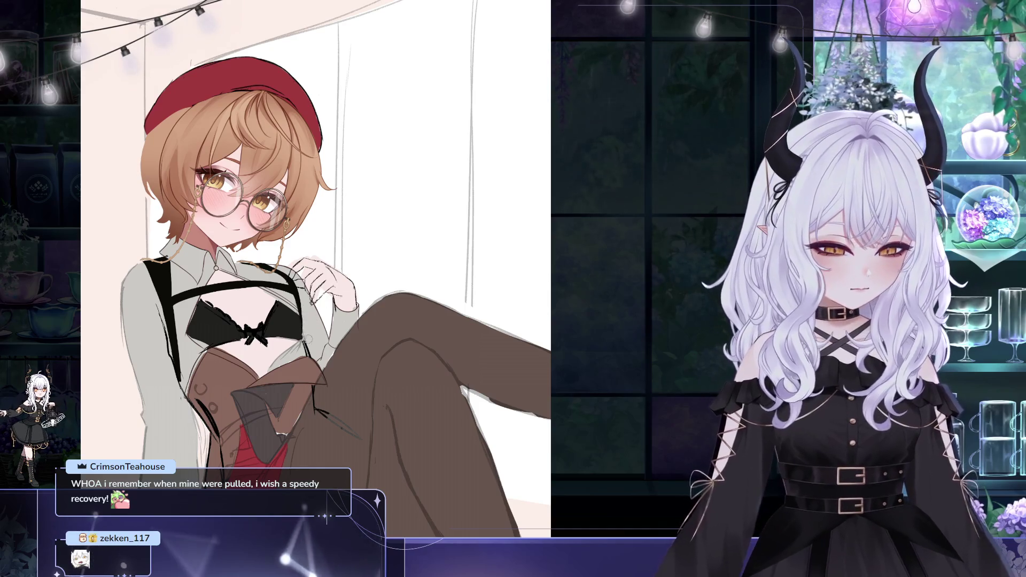
pyautogui.moveTo(284, 307); pyautogui.dragTo(319, 292)
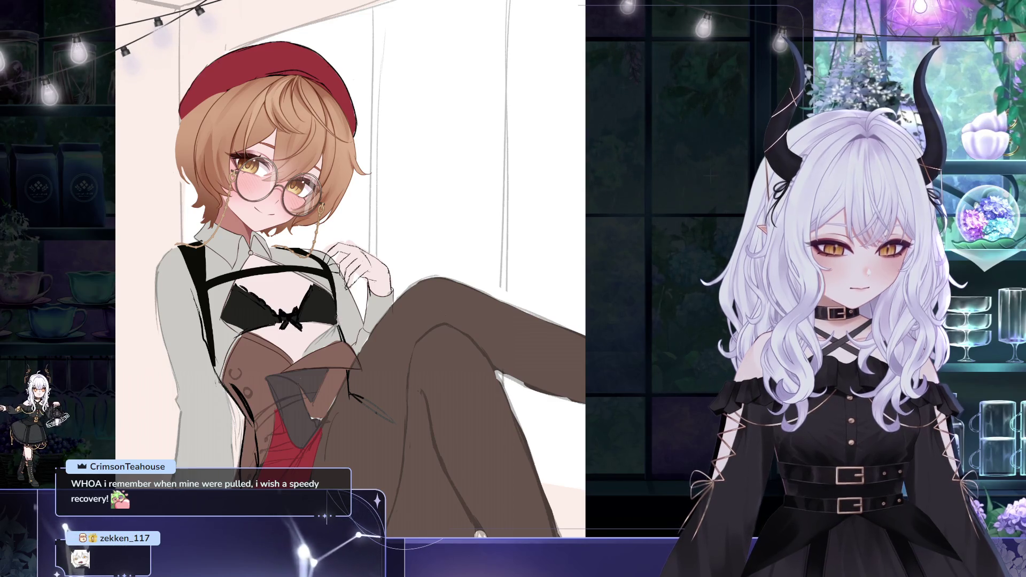
pyautogui.moveTo(392, 265)
pyautogui.mouseDown()
pyautogui.moveTo(448, 227)
pyautogui.moveTo(442, 239)
pyautogui.mouseUp()
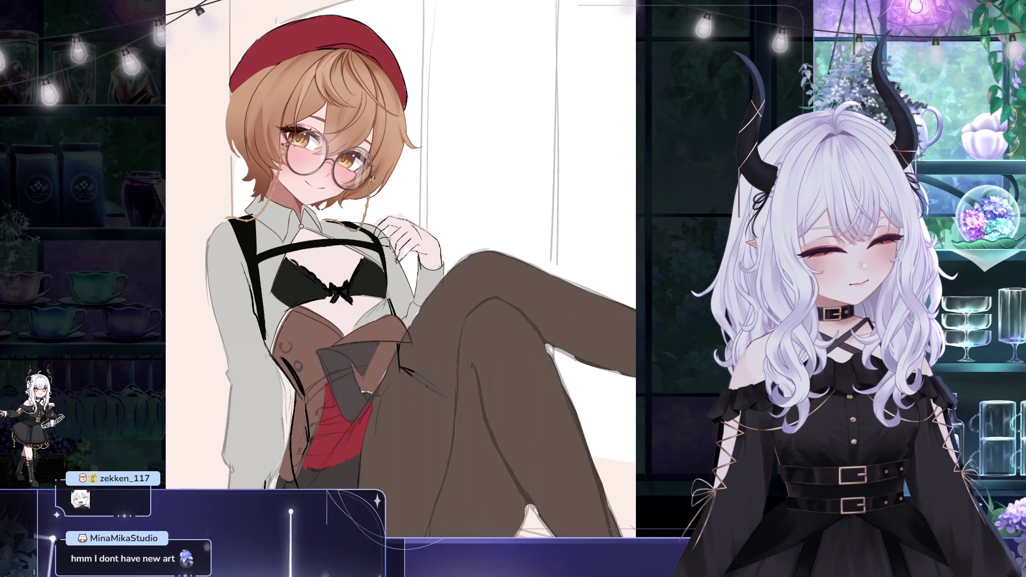
pyautogui.click(300, 332)
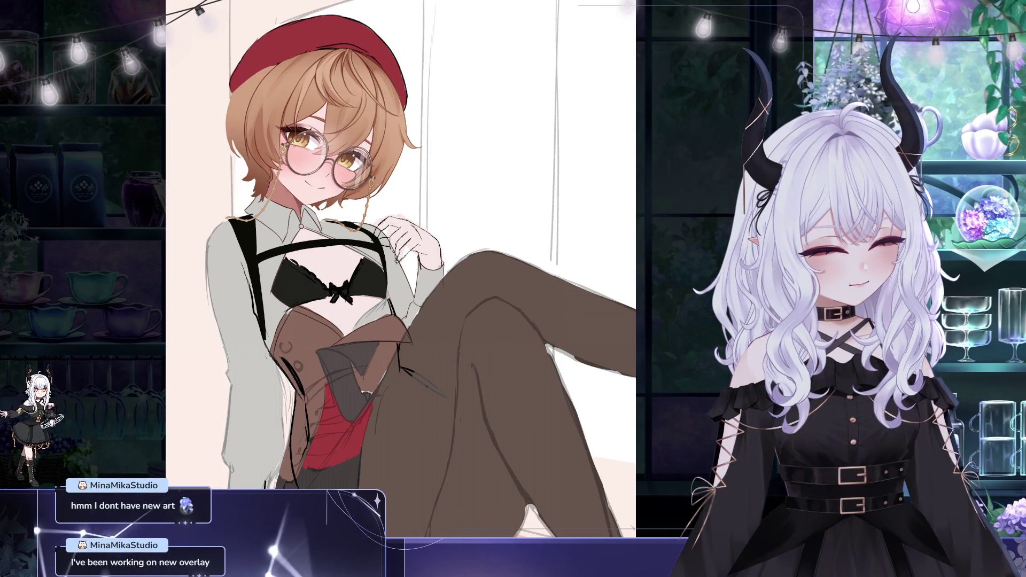
pyautogui.moveTo(374, 267); pyautogui.dragTo(330, 247)
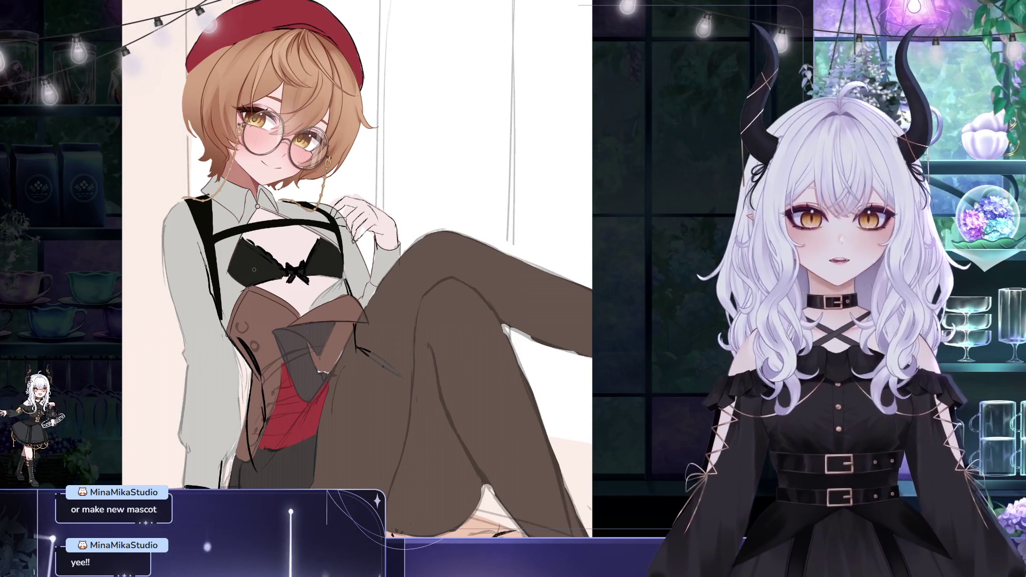
pyautogui.scroll(2, 240, 290)
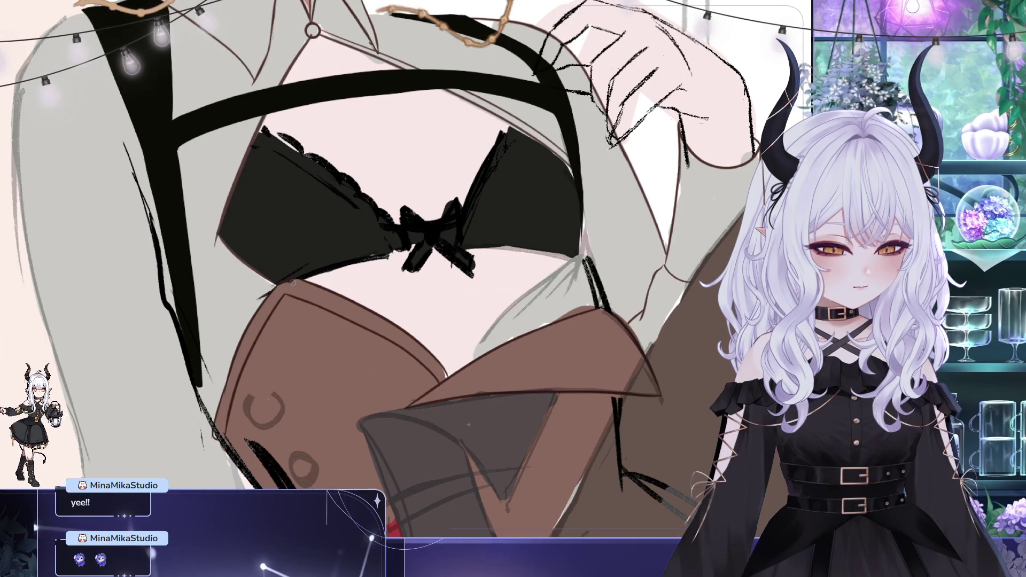
pyautogui.scroll(-3, 304, 269)
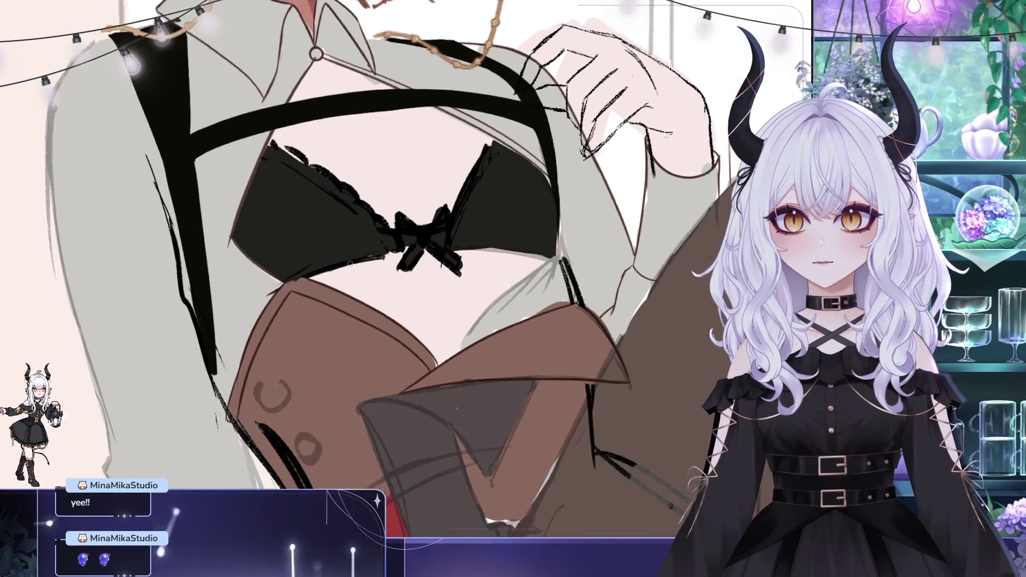
pyautogui.moveTo(398, 278); pyautogui.dragTo(410, 354)
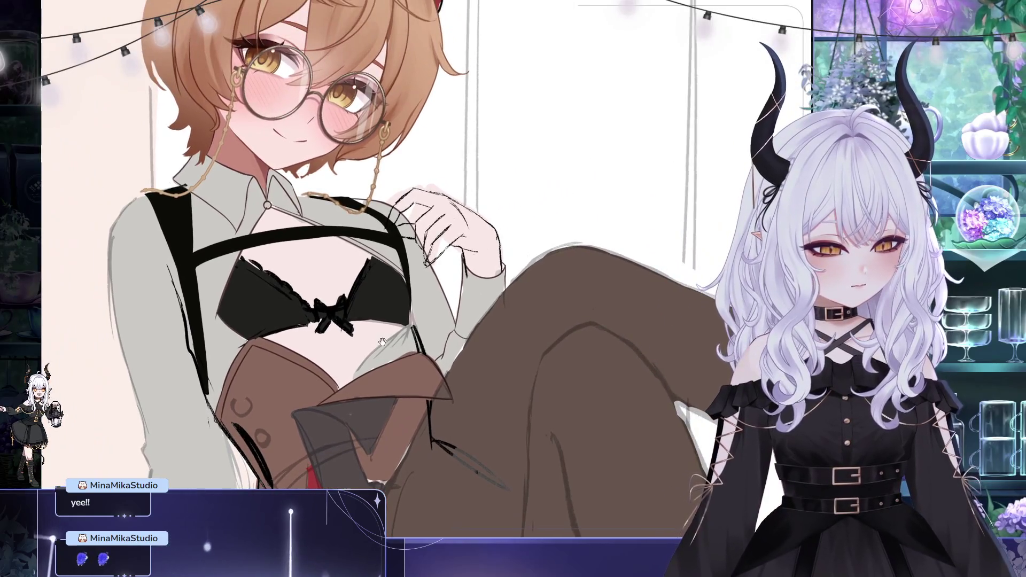
pyautogui.scroll(2, 281, 163)
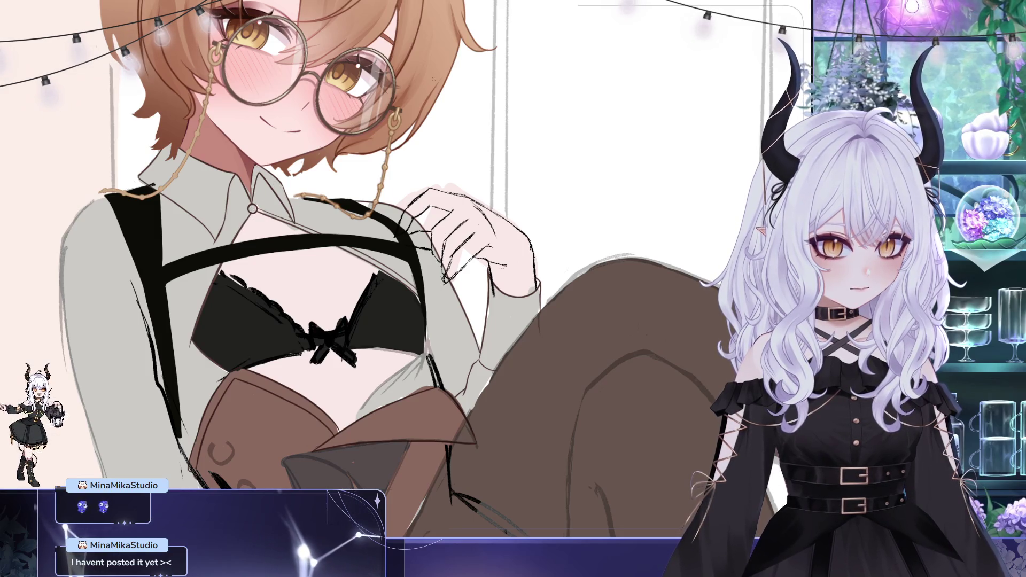
pyautogui.scroll(-1, 364, 268)
pyautogui.scroll(-3, 432, 79)
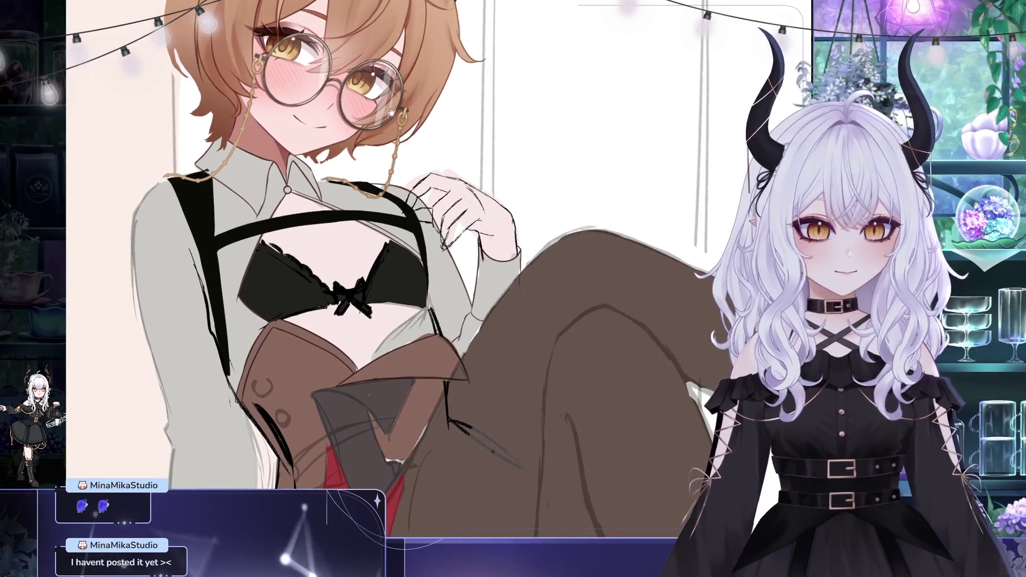
pyautogui.scroll(3, 283, 203)
pyautogui.moveTo(283, 204)
pyautogui.mouseDown()
pyautogui.moveTo(225, 290)
pyautogui.moveTo(267, 270)
pyautogui.mouseUp()
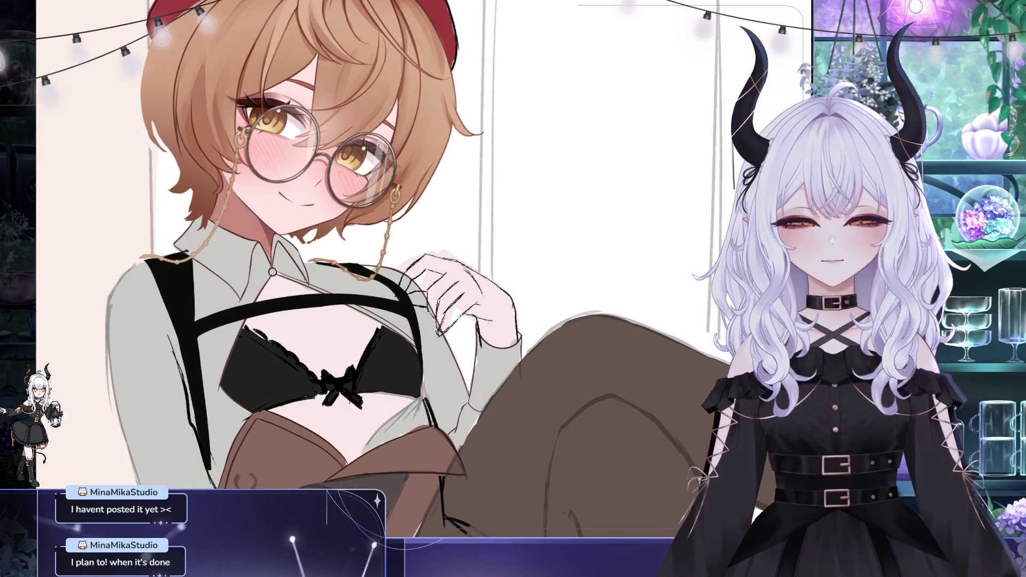
pyautogui.scroll(2, 340, 171)
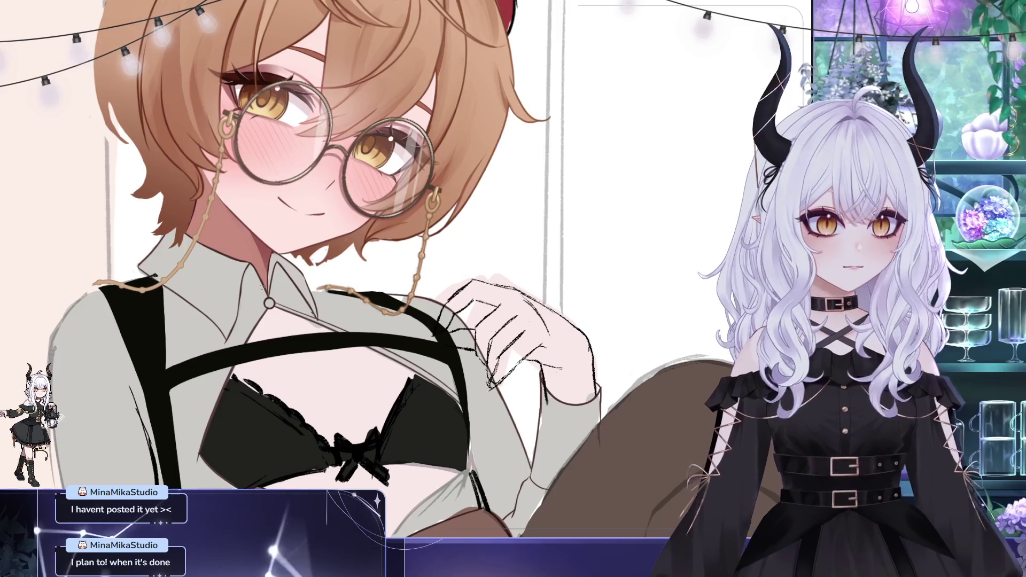
pyautogui.scroll(-1, 70, 238)
pyautogui.scroll(-2, 270, 250)
pyautogui.scroll(3, 271, 249)
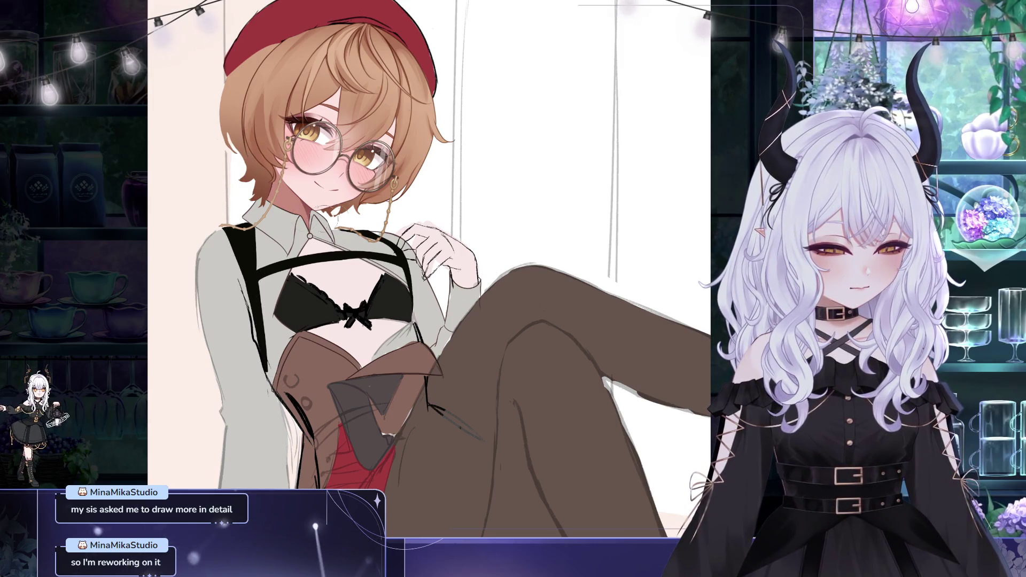
# Step: Pan the canvas to show the red corset panel and the stockinged legs
pyautogui.moveTo(289, 332); pyautogui.dragTo(270, 278)
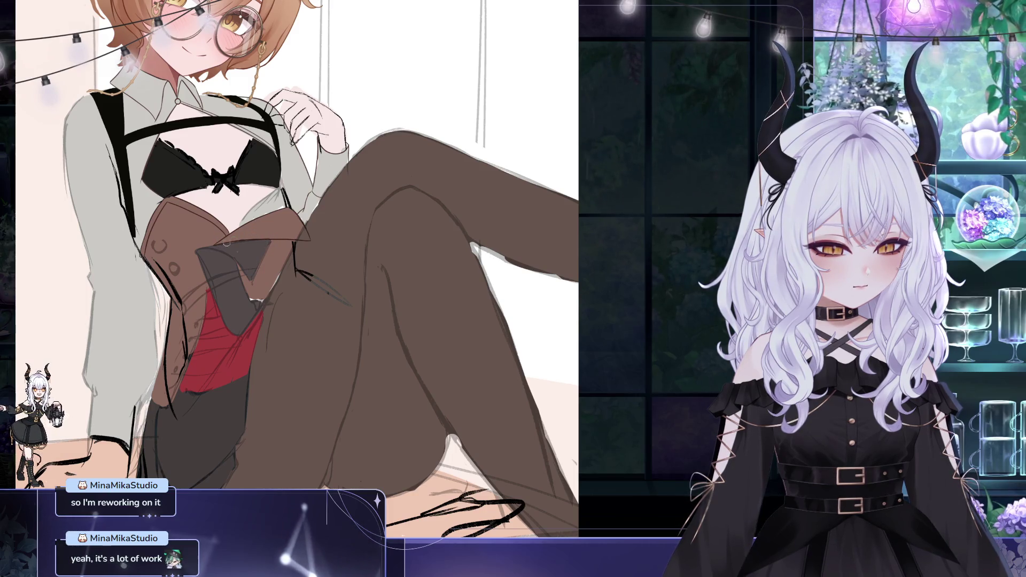
pyautogui.moveTo(281, 156); pyautogui.dragTo(294, 183)
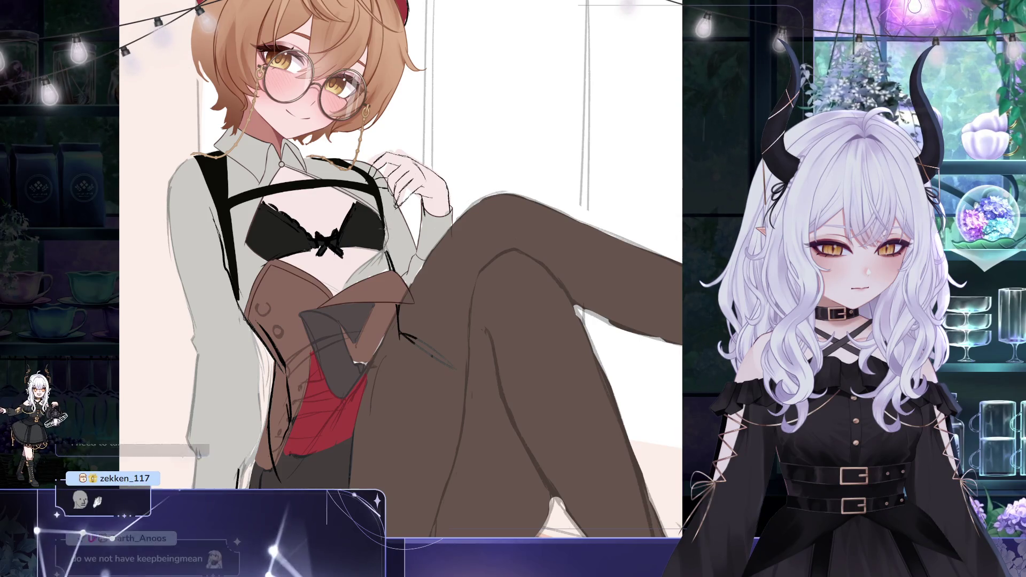
pyautogui.moveTo(361, 257)
pyautogui.mouseDown()
pyautogui.moveTo(379, 227)
pyautogui.moveTo(341, 246)
pyautogui.mouseUp()
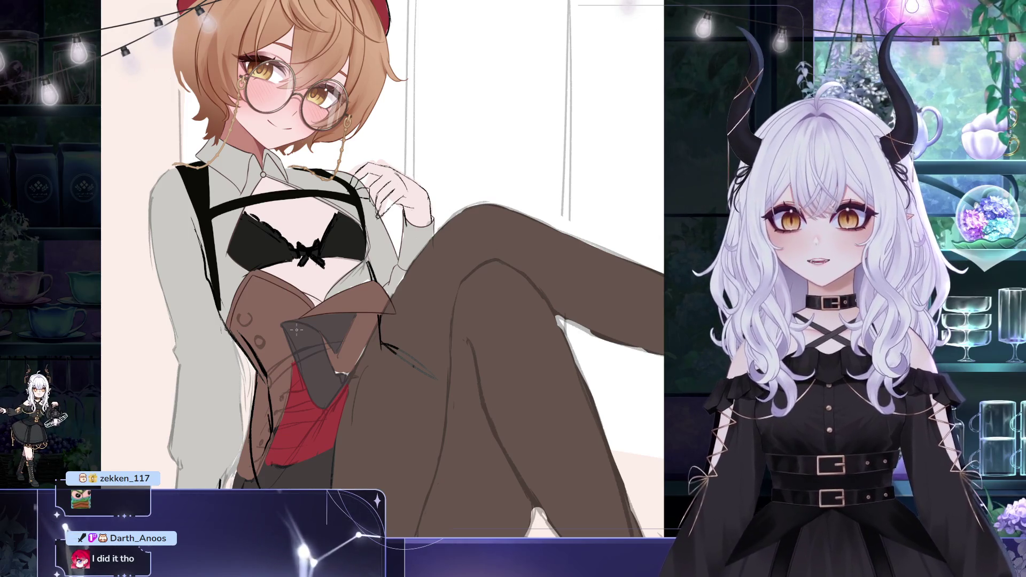
pyautogui.moveTo(313, 215); pyautogui.dragTo(261, 169)
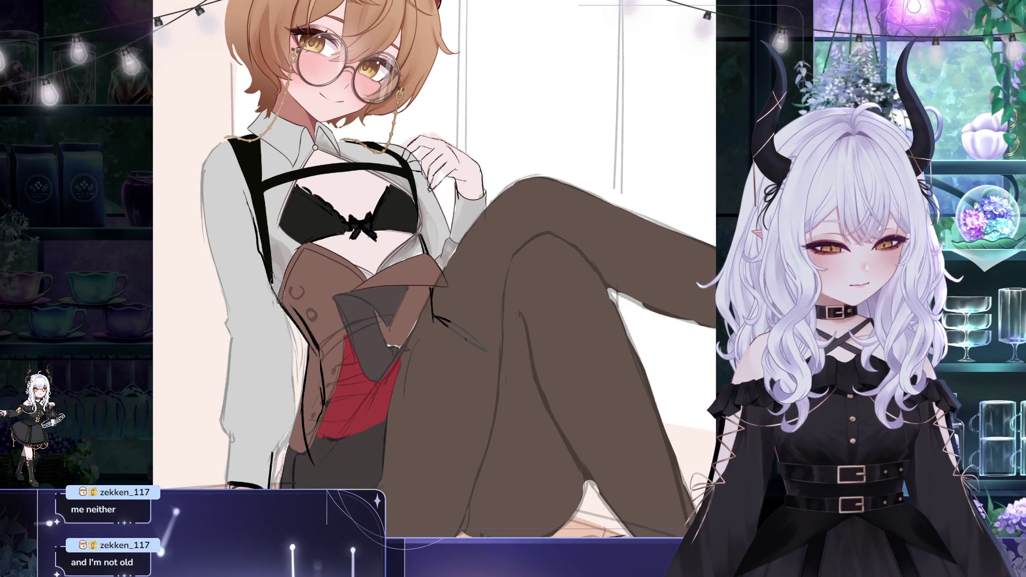
pyautogui.moveTo(271, 253)
pyautogui.mouseDown()
pyautogui.moveTo(276, 291)
pyautogui.moveTo(246, 199)
pyautogui.moveTo(266, 271)
pyautogui.mouseUp()
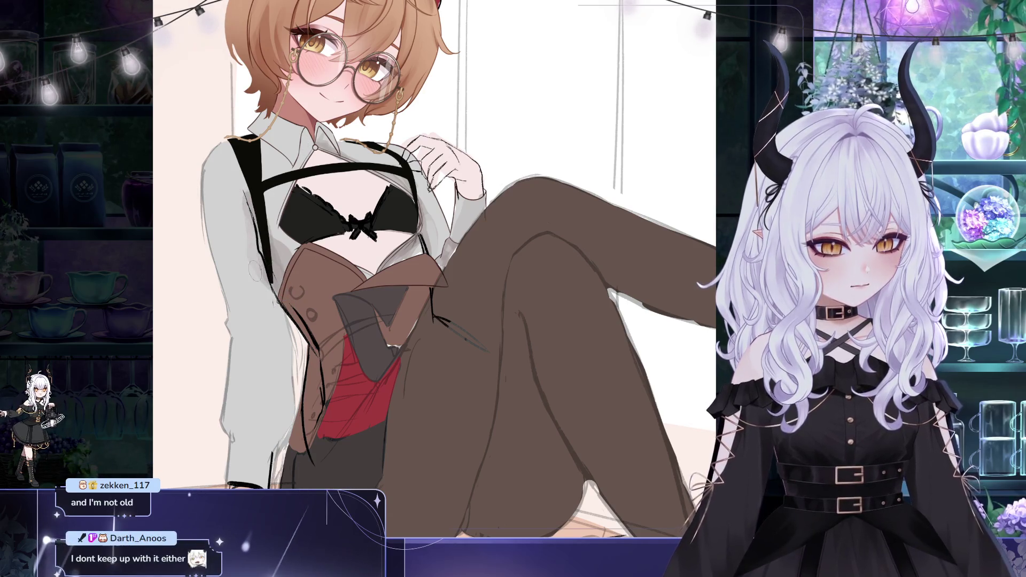
pyautogui.moveTo(427, 267); pyautogui.dragTo(445, 342)
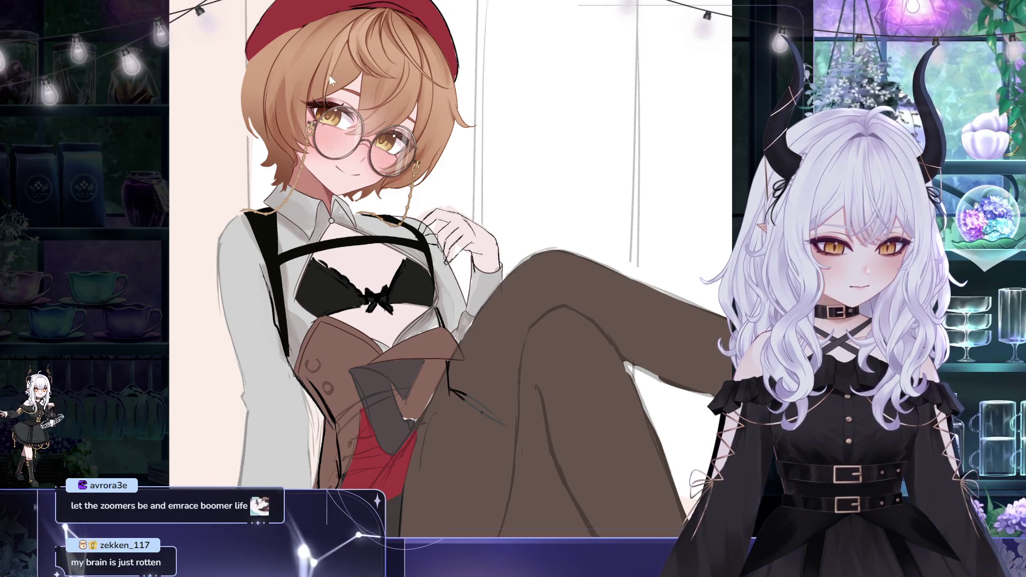
pyautogui.moveTo(531, 263); pyautogui.dragTo(547, 222)
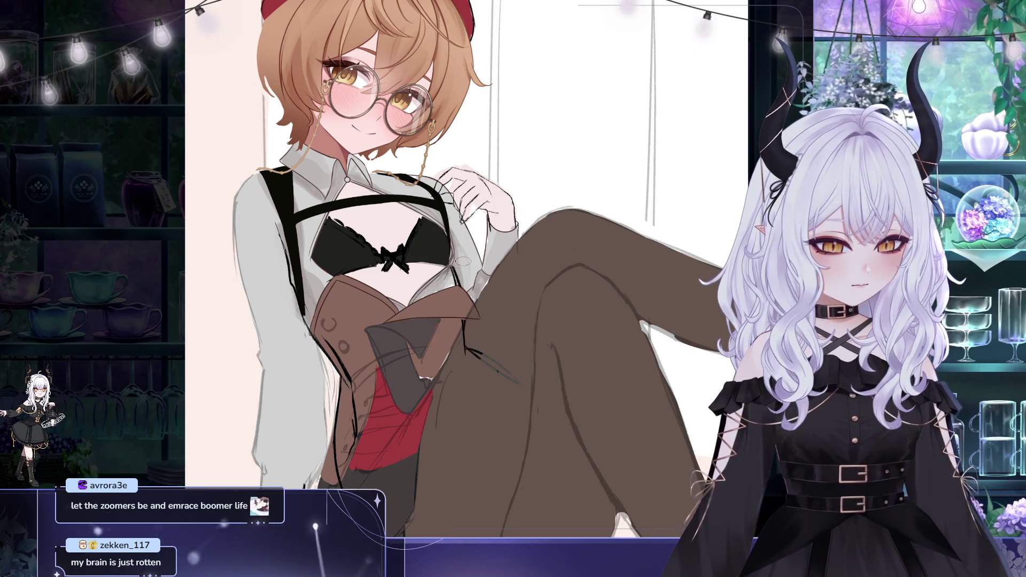
pyautogui.scroll(-2, 463, 261)
pyautogui.moveTo(463, 262); pyautogui.dragTo(305, 223)
pyautogui.scroll(2, 305, 223)
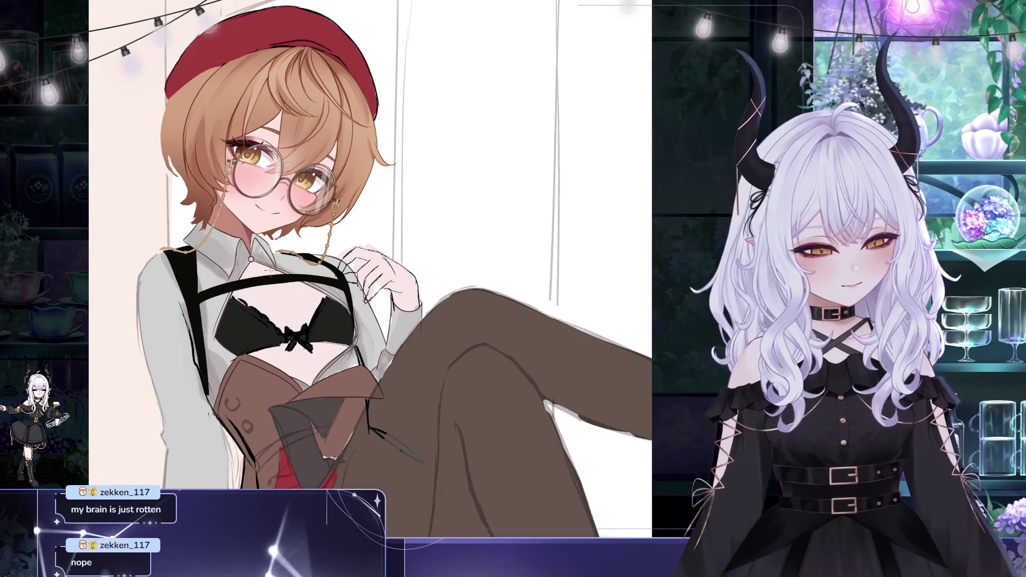
pyautogui.moveTo(317, 239); pyautogui.dragTo(362, 269)
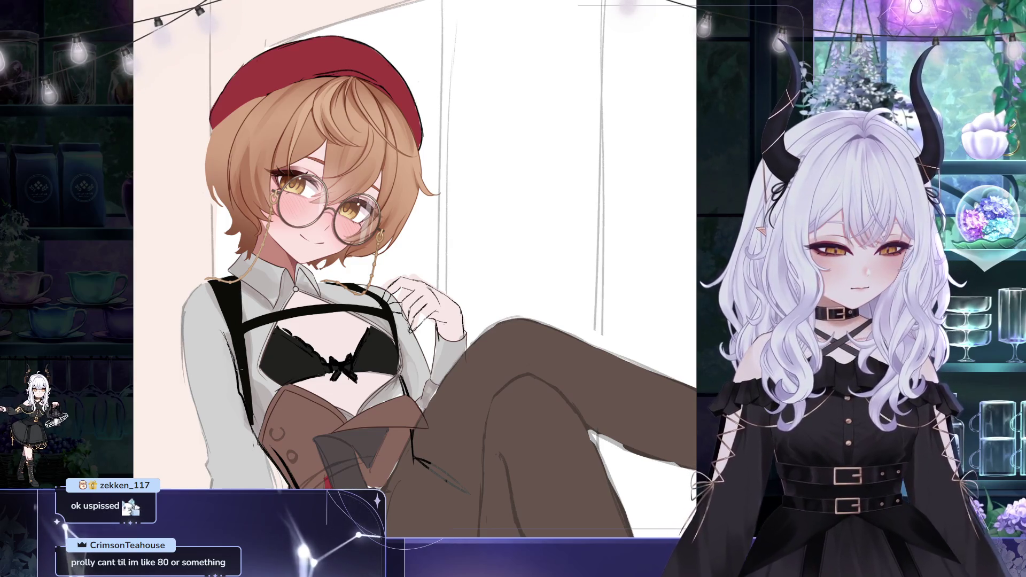
pyautogui.moveTo(332, 278); pyautogui.dragTo(330, 264)
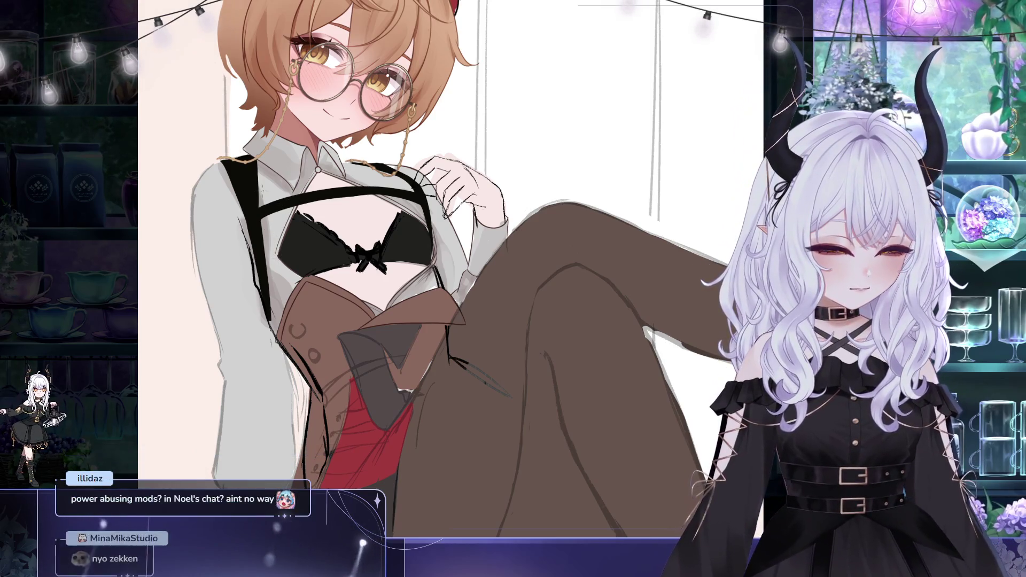
pyautogui.moveTo(293, 239); pyautogui.dragTo(290, 246)
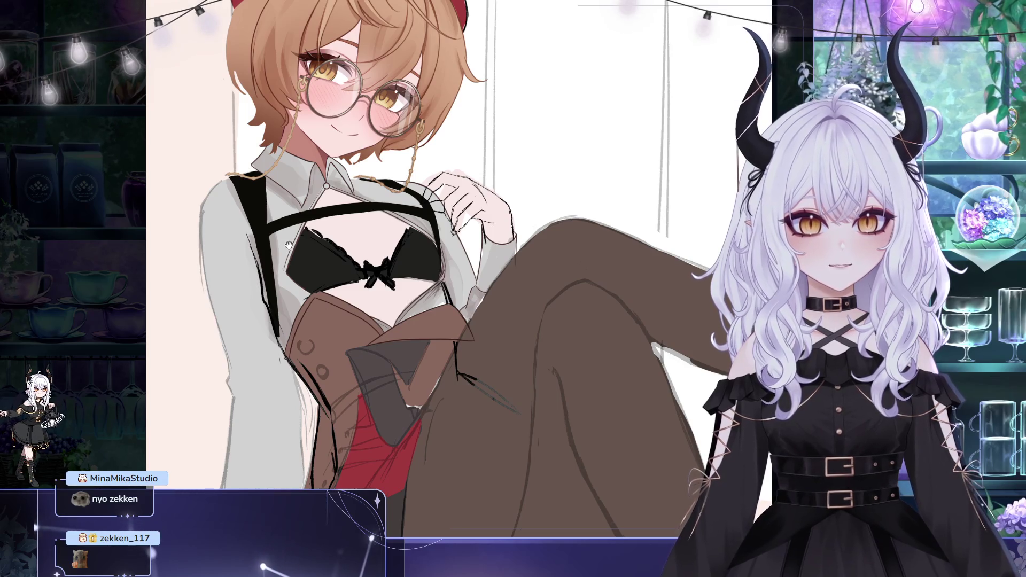
pyautogui.moveTo(288, 245); pyautogui.dragTo(293, 225)
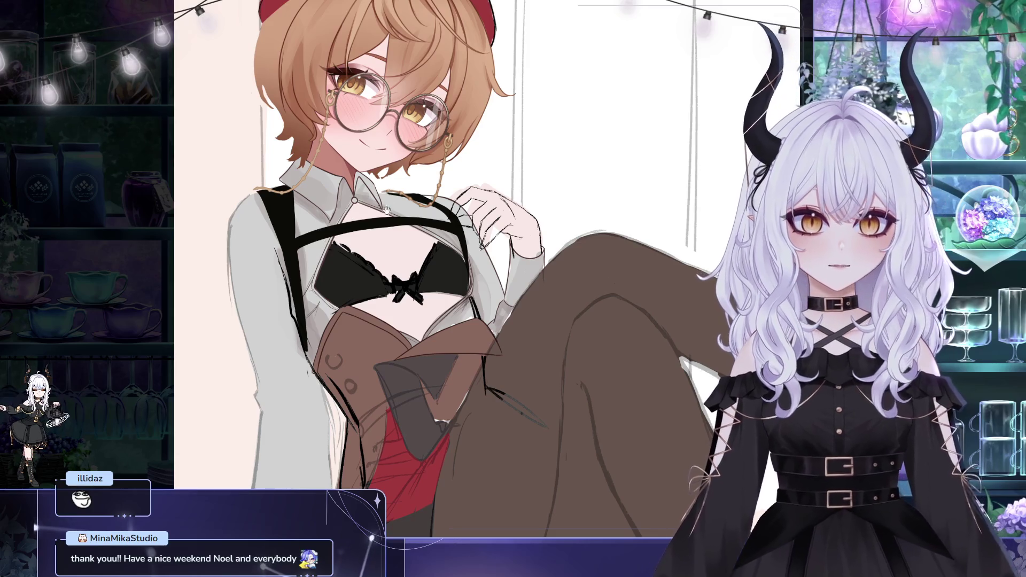
pyautogui.moveTo(385, 208); pyautogui.dragTo(388, 218)
pyautogui.moveTo(529, 170); pyautogui.dragTo(491, 171)
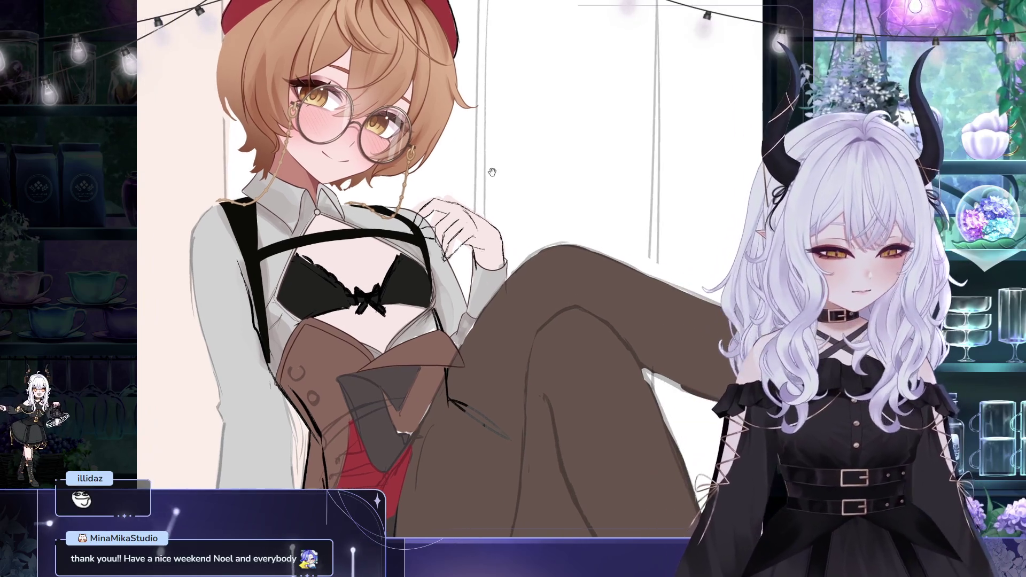
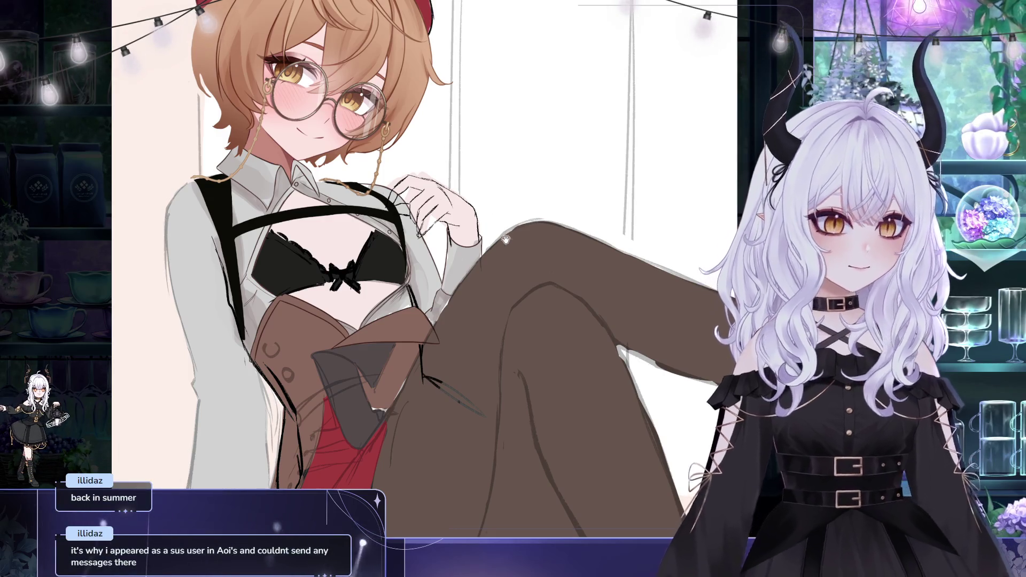
# Step: Nudge the canvas down and right to show more of the raised legs and floor
pyautogui.moveTo(474, 175); pyautogui.dragTo(483, 184)
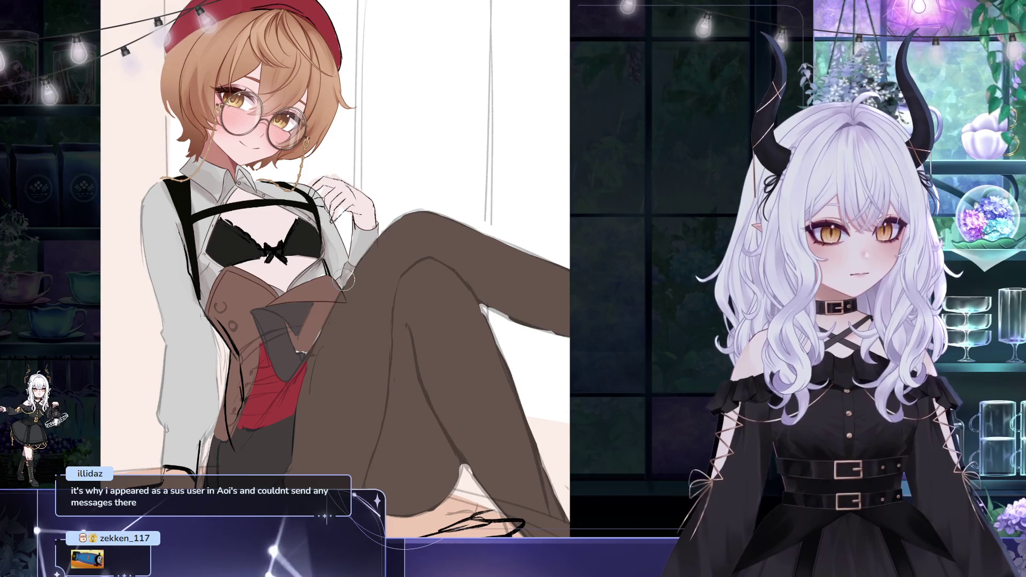
# Step: Zoom out to the whole artwork, mirror it horizontally, and re-centre it in the window
pyautogui.scroll(-2, 345, 280)
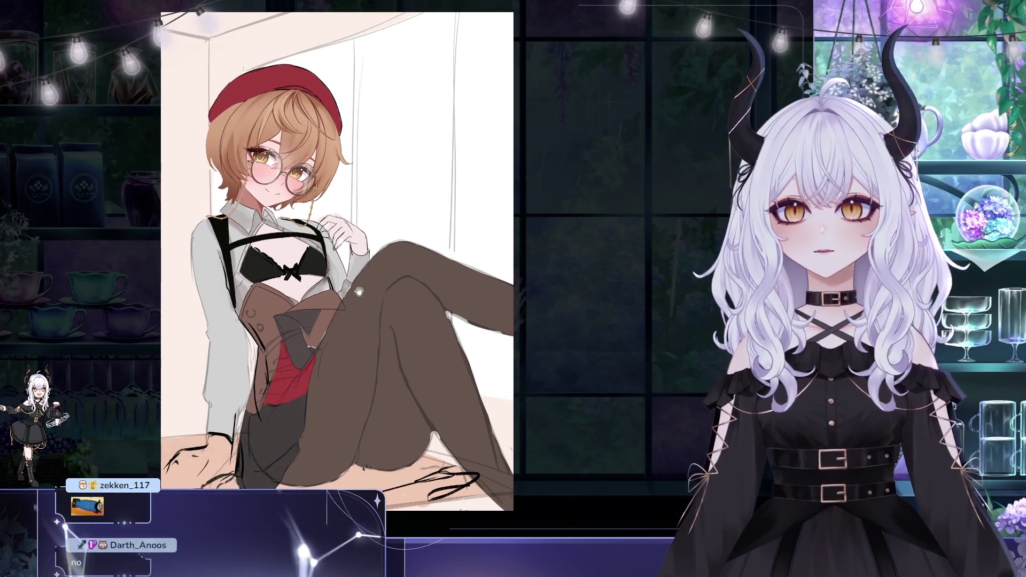
pyautogui.scroll(-1, 359, 291)
pyautogui.moveTo(359, 291); pyautogui.dragTo(360, 237)
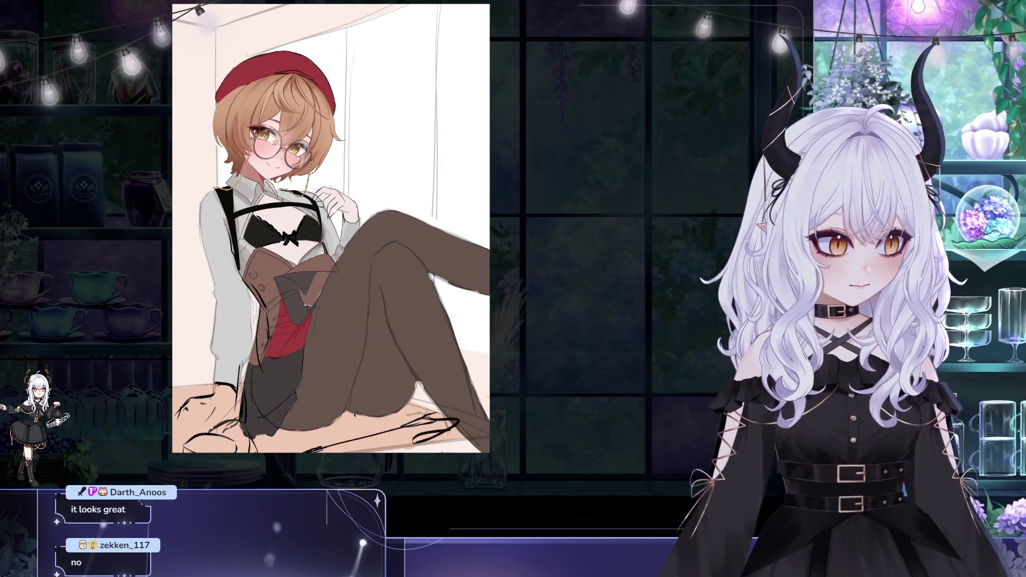
pyautogui.press('h')
pyautogui.moveTo(604, 137); pyautogui.dragTo(462, 175)
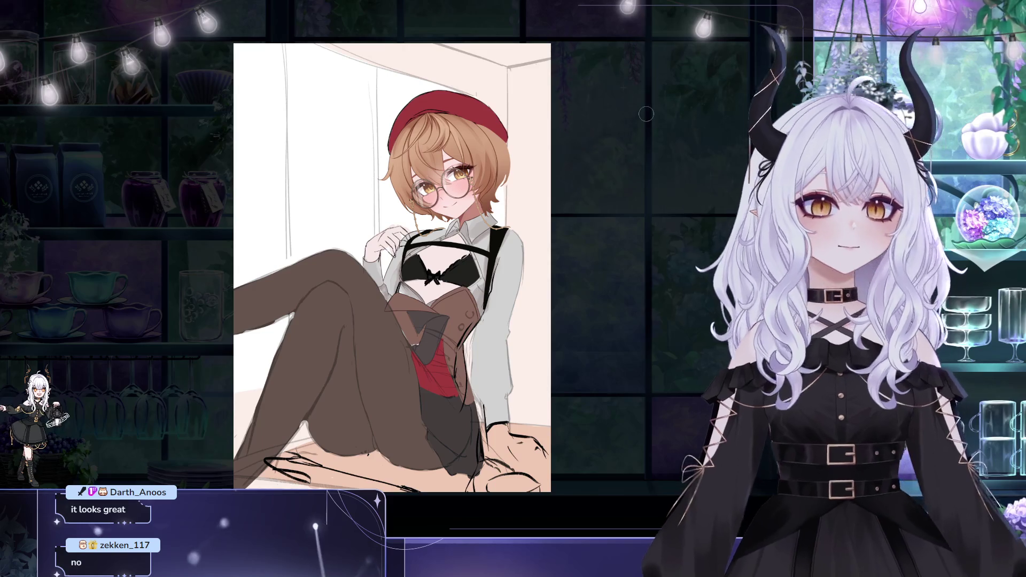